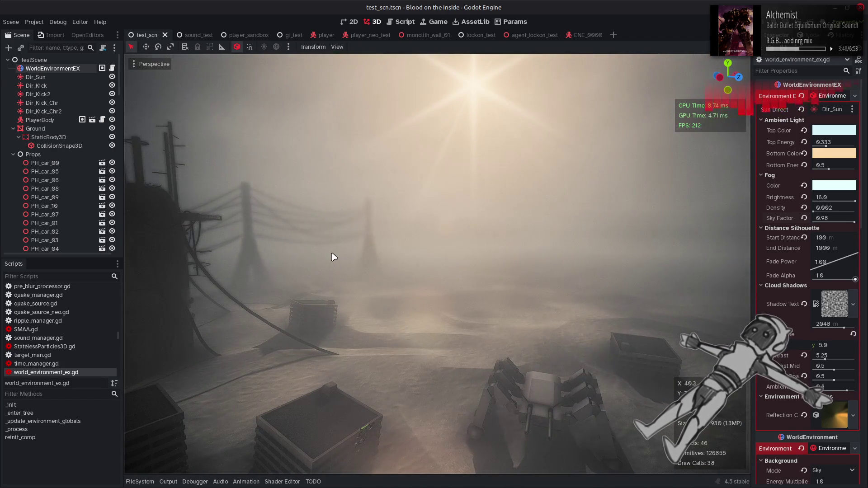
Save the foggy test_scn.tscn wasteland scene.
{"action": "key", "text": "ctrl+s"}
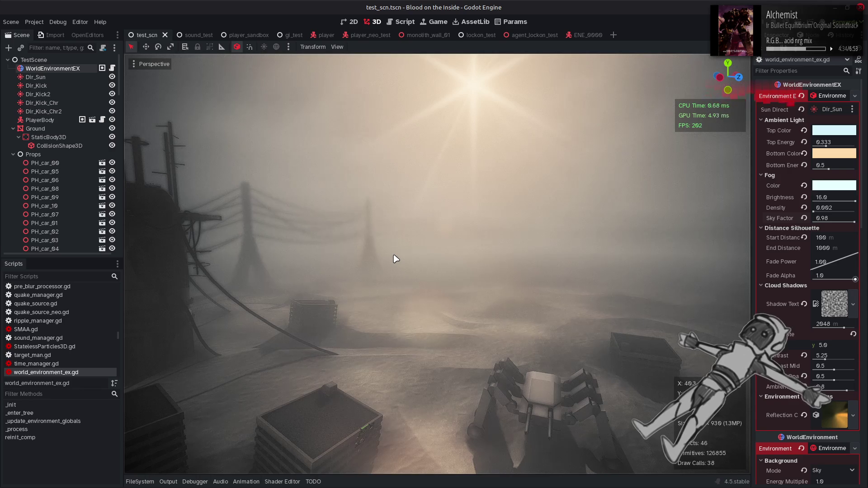
Turn the 3D view toward the tower and stacked crates, then save test_scn.tscn.
{"action": "left_click_drag", "start_coordinate": [407, 277], "coordinate": [407, 277]}
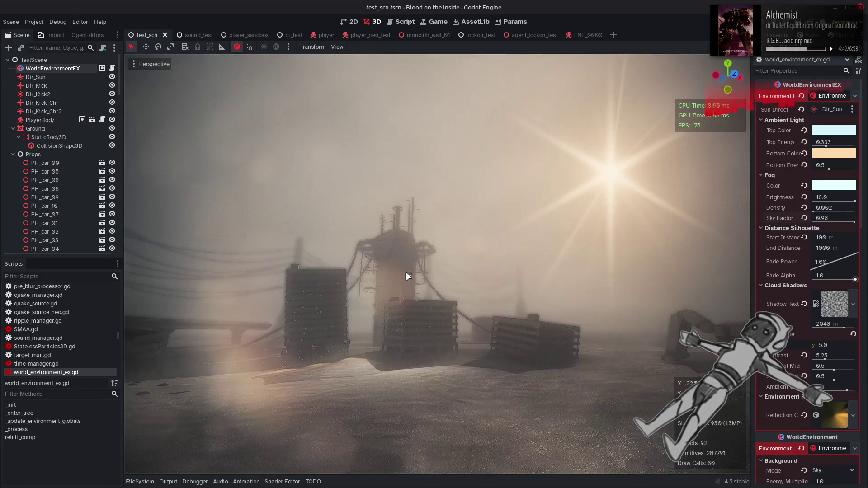
{"action": "key", "text": "ctrl+s"}
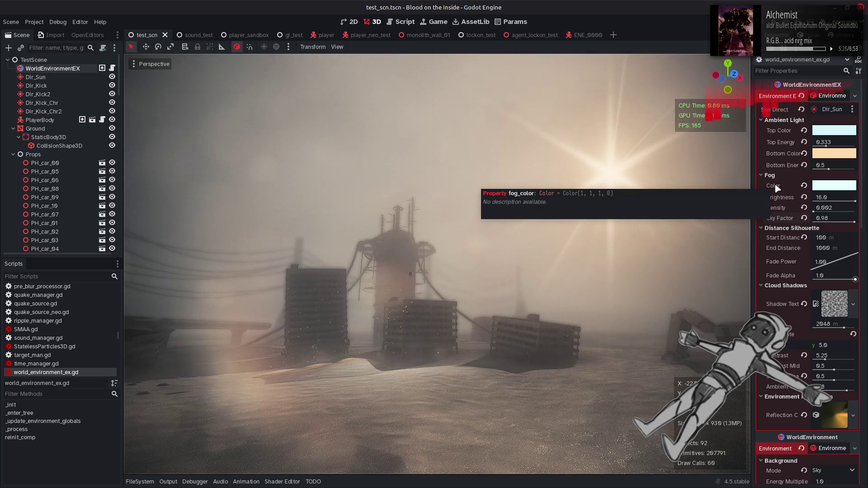
Open environment_extras.gd in the script editor and scroll to its Fog export group.
{"action": "left_click", "coordinate": [404, 22]}
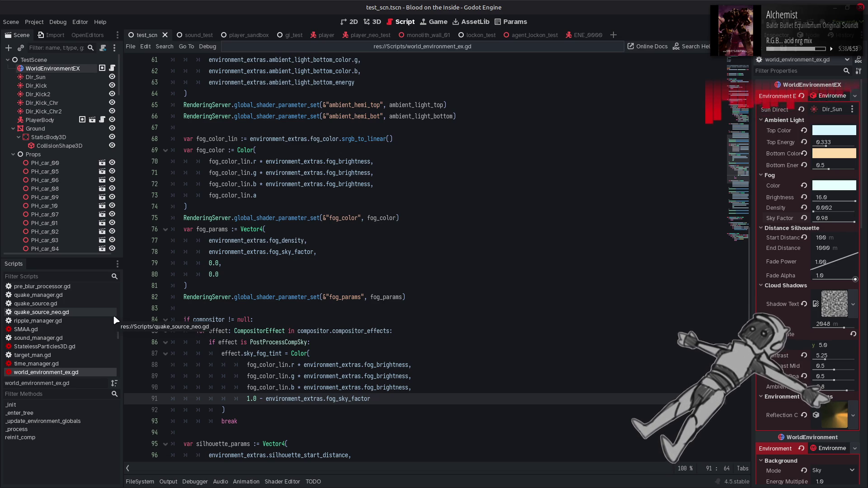
{"action": "left_click_drag", "start_coordinate": [120, 335], "coordinate": [121, 301]}
{"action": "left_click", "coordinate": [43, 345]}
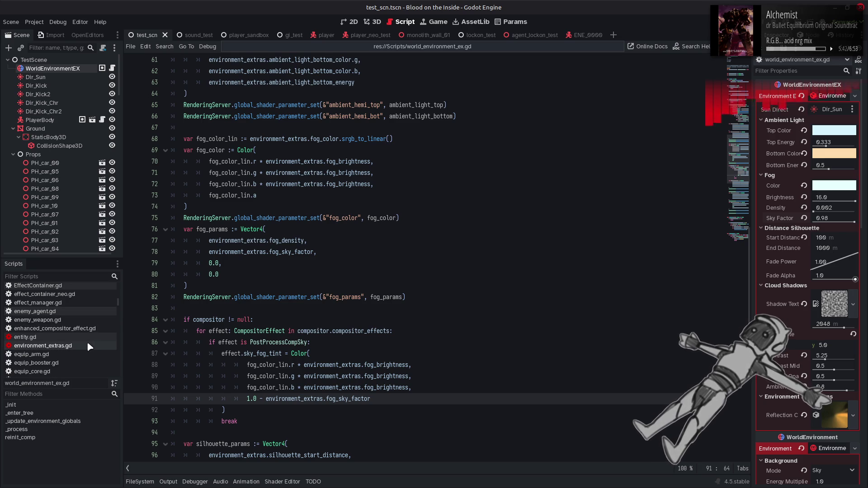
{"action": "scroll", "coordinate": [339, 259], "scroll_direction": "down", "scroll_amount": 5}
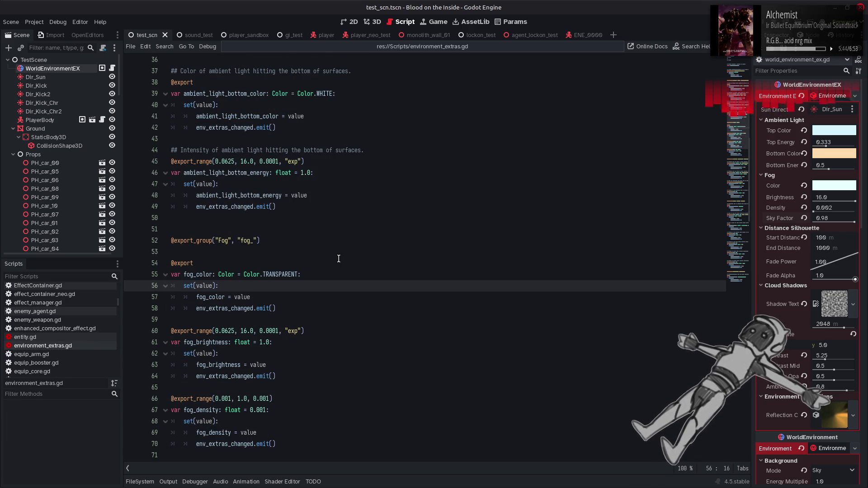
Add '## Base color of fog before atmospheric scattering.' above the fog_color export.
{"action": "left_click", "coordinate": [224, 254]}
{"action": "key", "text": "Return"}
{"action": "type", "text": "##"}
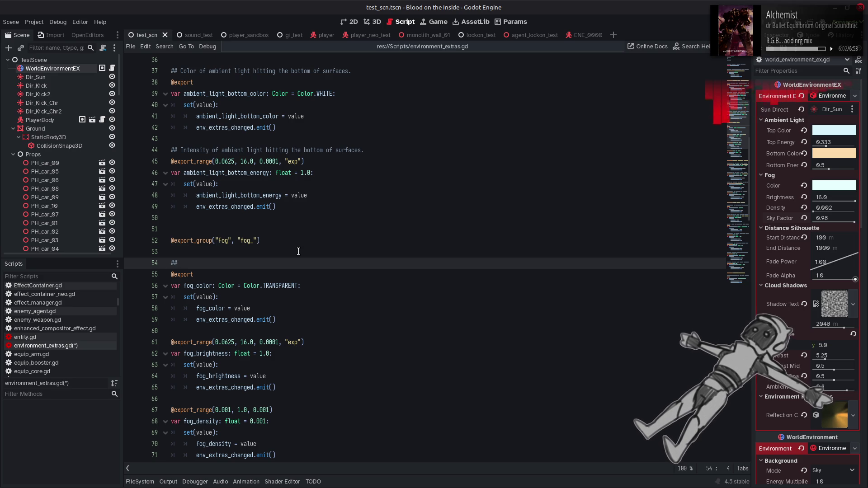
{"action": "scroll", "coordinate": [298, 251], "scroll_direction": "down", "scroll_amount": 2}
{"action": "scroll", "coordinate": [301, 251], "scroll_direction": "up", "scroll_amount": 3}
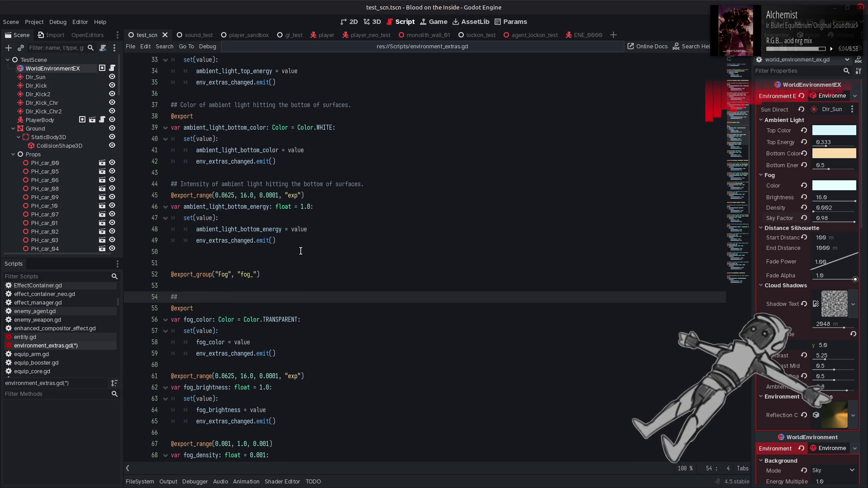
{"action": "type", "text": "ase co"}
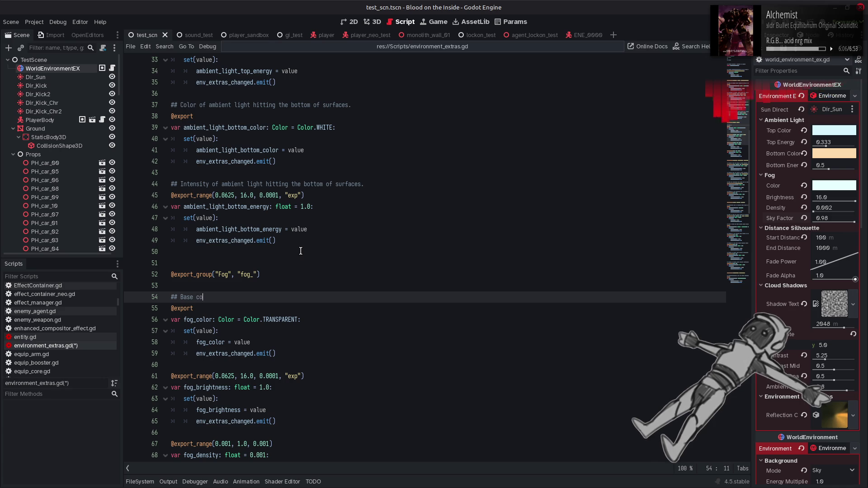
{"action": "type", "text": "lor of fog"}
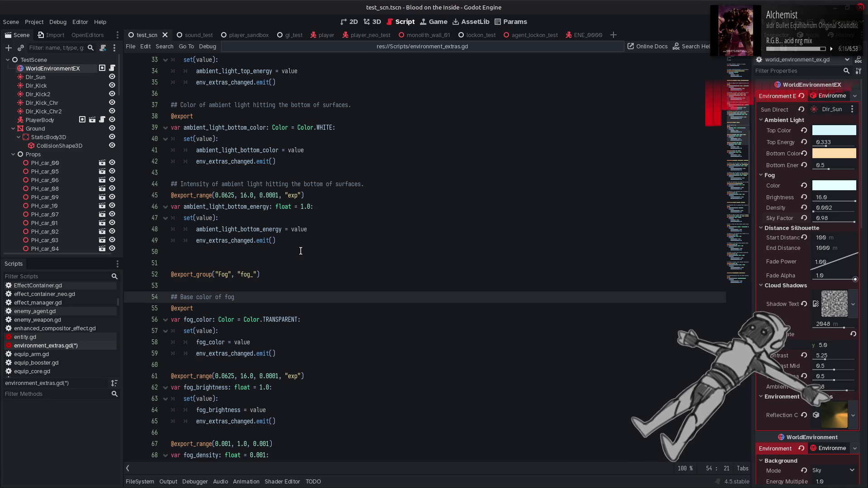
{"action": "type", "text": " before a"}
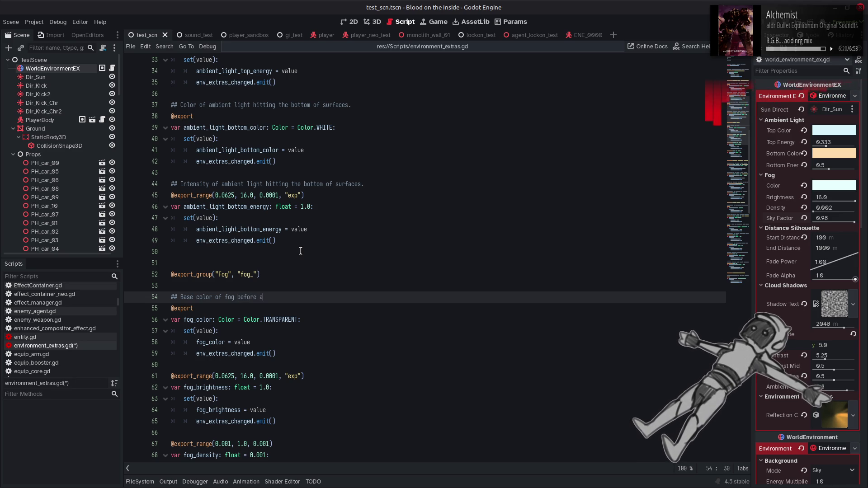
{"action": "type", "text": "tmospheric "}
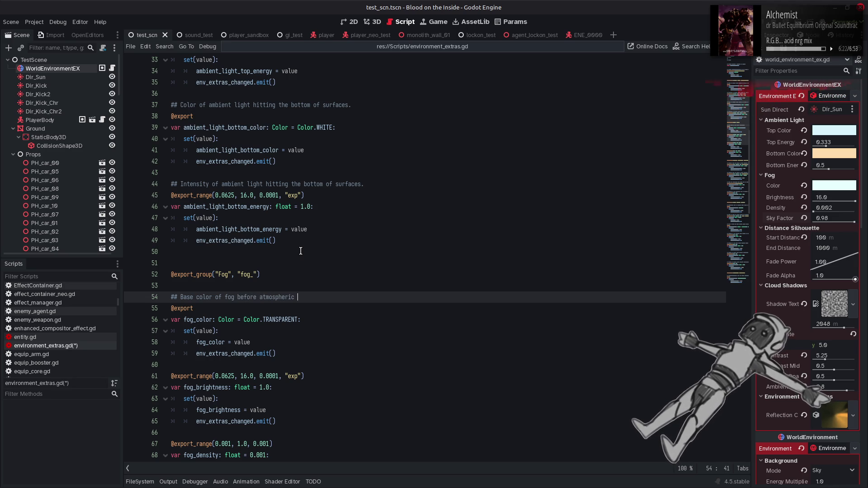
{"action": "type", "text": "scattering."}
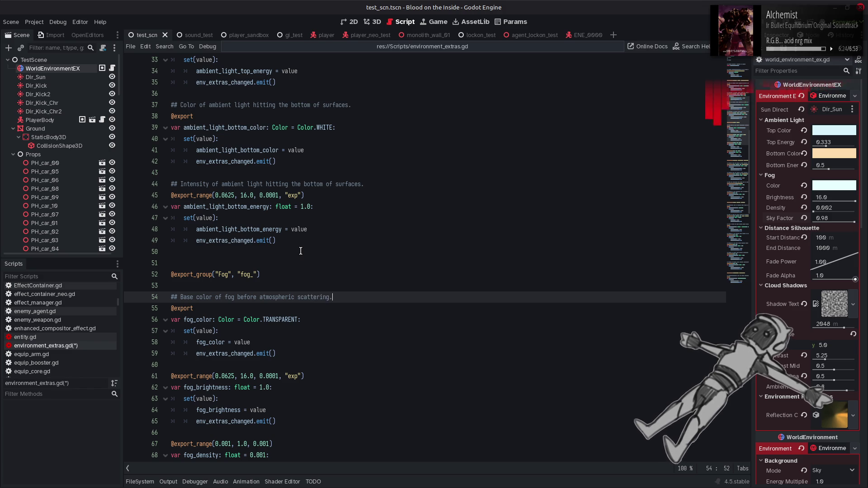
{"action": "scroll", "coordinate": [301, 251], "scroll_direction": "down", "scroll_amount": 2}
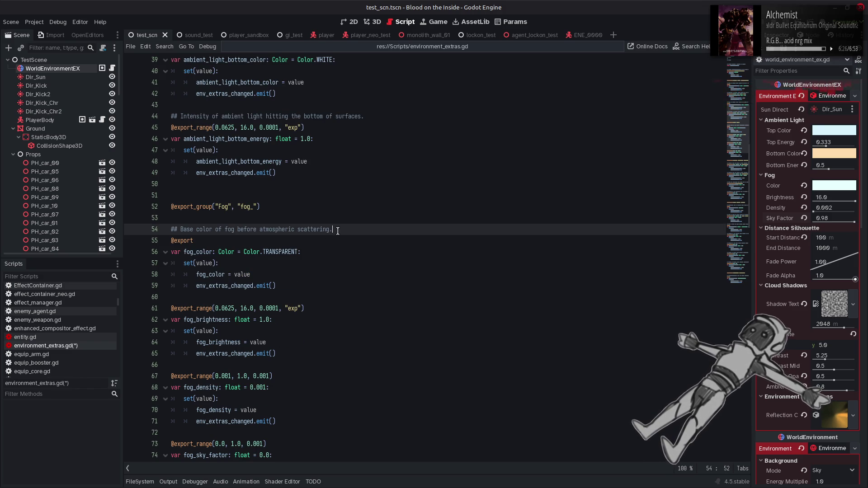
{"action": "key", "text": "shift+Home"}
Copy that comment above fog_brightness, reword it as a brightness multiplier for fog color, and save.
{"action": "key", "text": "ctrl+c"}
{"action": "left_click", "coordinate": [214, 299]}
{"action": "key", "text": "Return"}
{"action": "key", "text": "ctrl+v"}
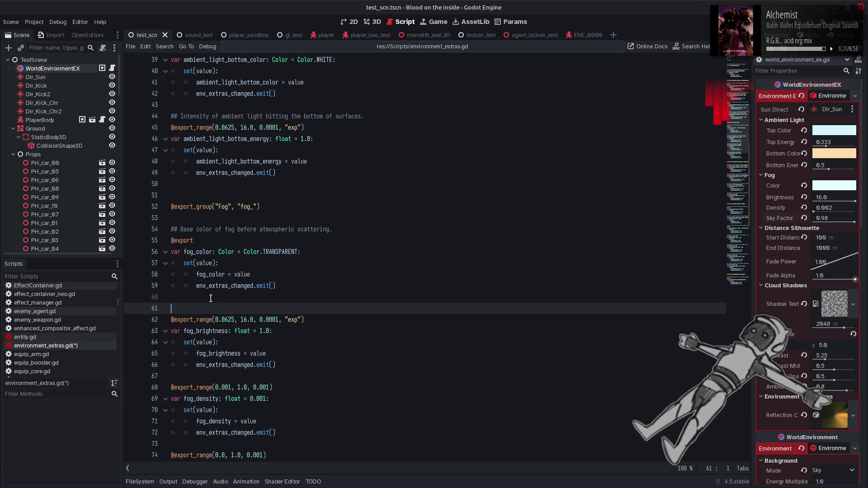
{"action": "double_click", "coordinate": [188, 309]}
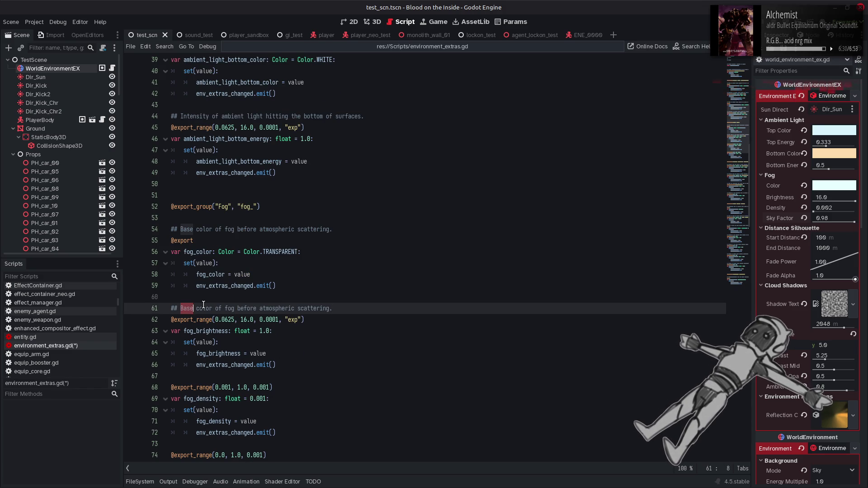
{"action": "type", "text": "Bright"}
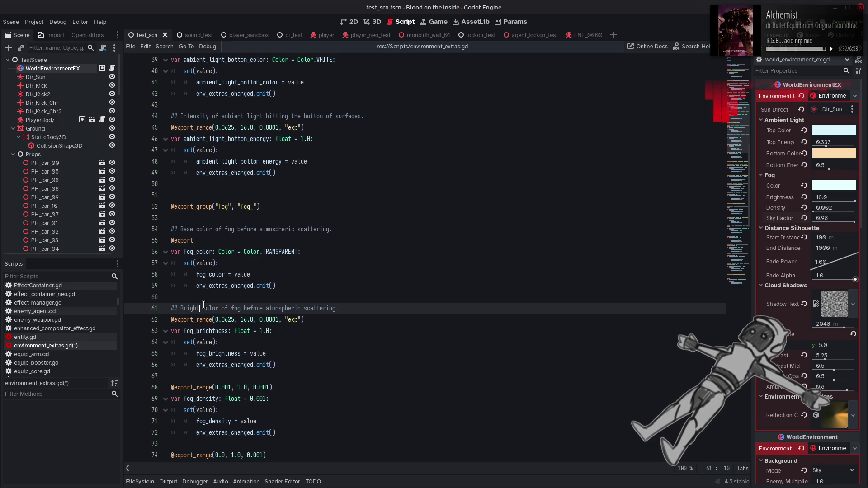
{"action": "type", "text": "ness mul"}
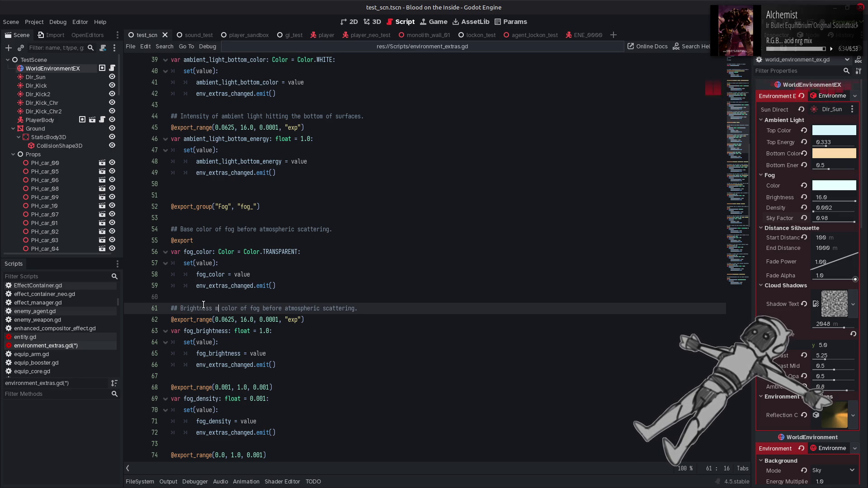
{"action": "type", "text": "tiplier "}
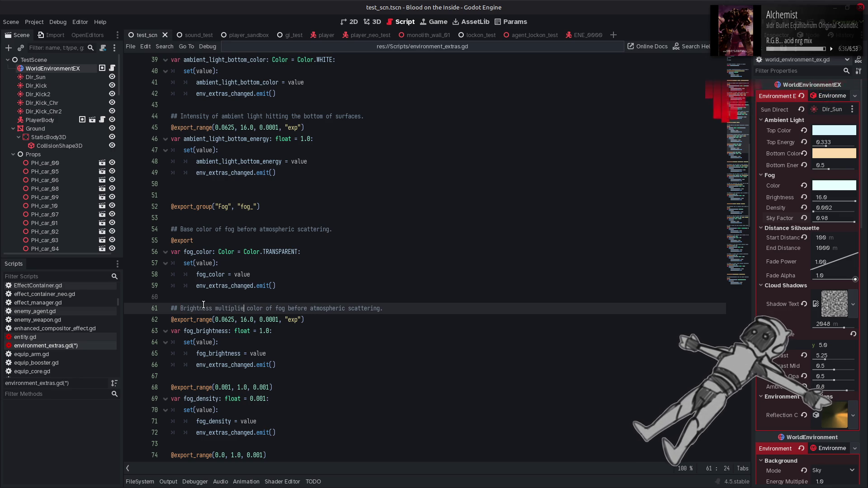
{"action": "type", "text": "o"}
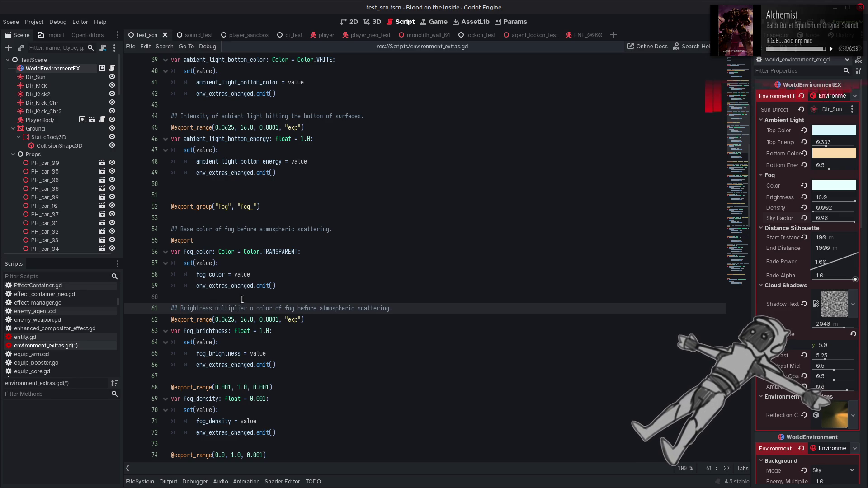
{"action": "key", "text": "BackSpace"}
{"action": "type", "text": "for"}
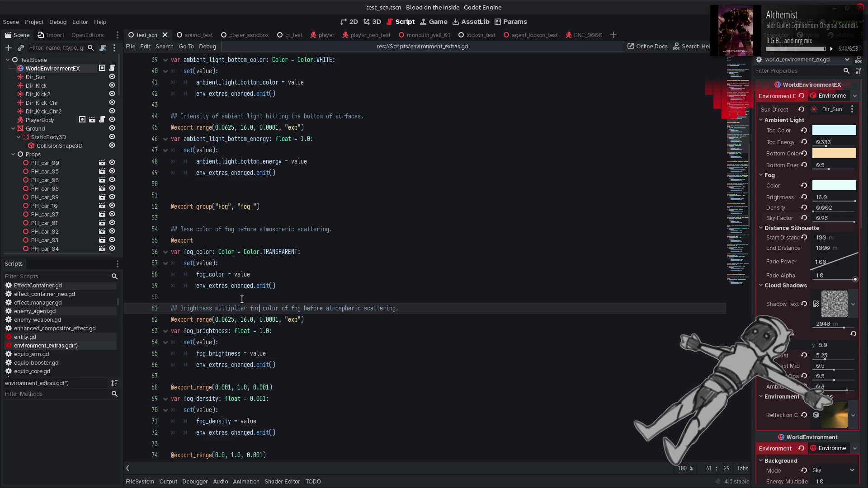
{"action": "double_click", "coordinate": [297, 309]}
{"action": "mouse_move", "coordinate": [297, 309]}
{"action": "left_mouse_down"}
{"action": "mouse_move", "coordinate": [263, 308]}
{"action": "mouse_move", "coordinate": [398, 308]}
{"action": "left_mouse_up"}
{"action": "key", "text": "BackSpace"}
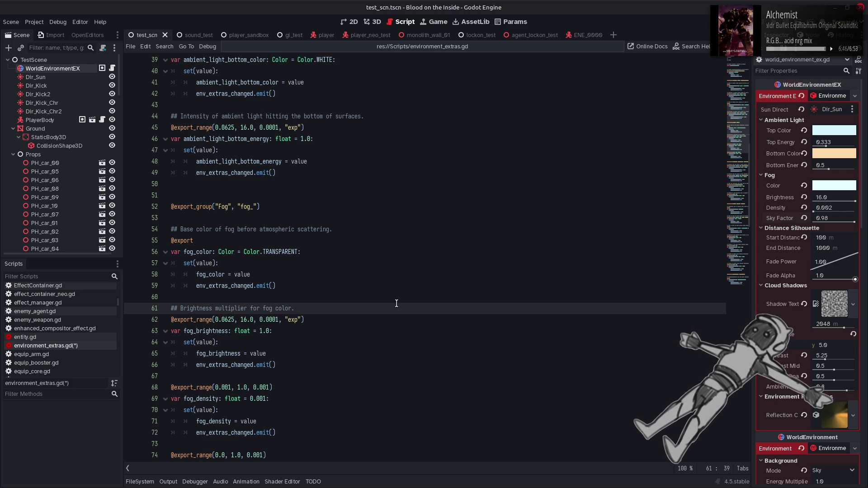
{"action": "key", "text": "ctrl+s"}
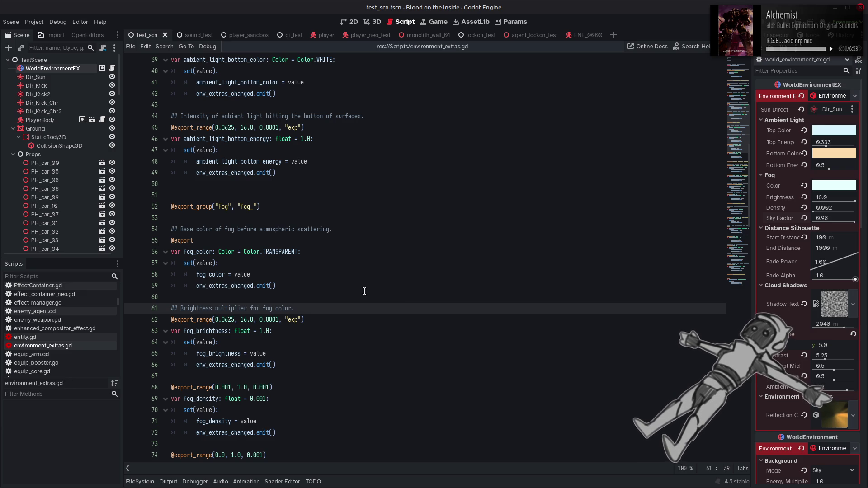
Reword the fog_color comment to 'Base fog color (before atmospheric scattering).'.
{"action": "left_click", "coordinate": [238, 230]}
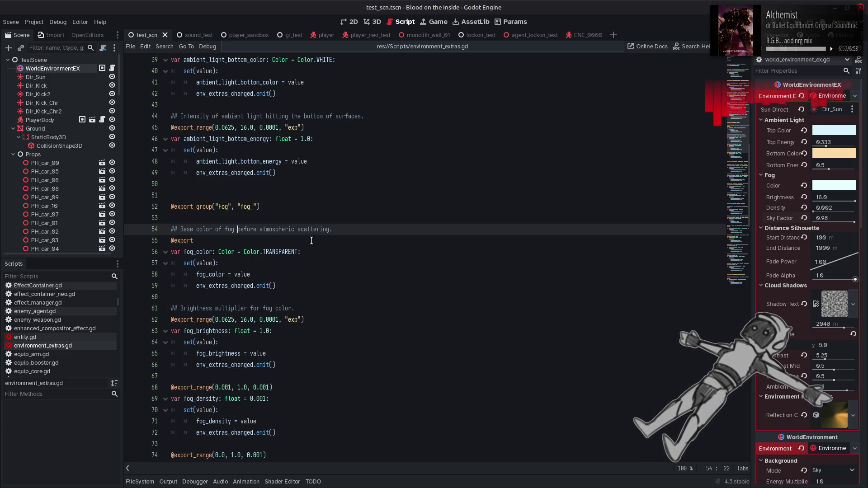
{"action": "type", "text": "("}
{"action": "key", "text": "End"}
{"action": "key", "text": "Left"}
{"action": "type", "text": ")"}
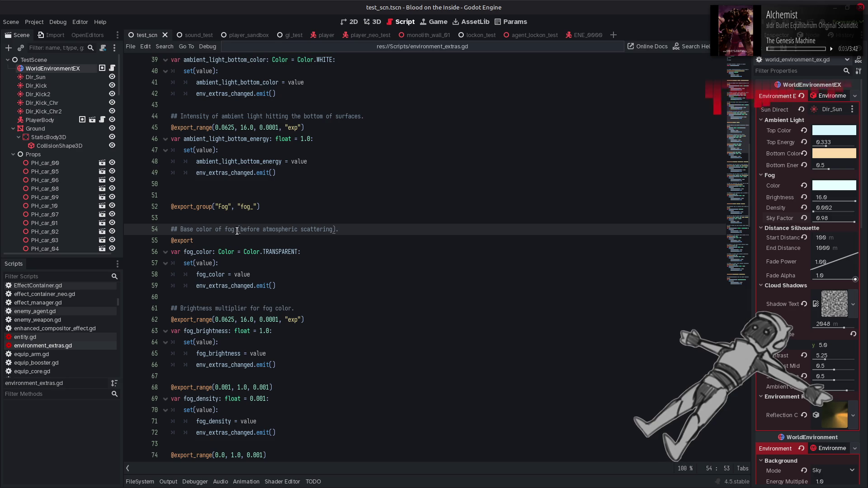
{"action": "double_click", "coordinate": [230, 229]}
{"action": "key", "text": "BackSpace"}
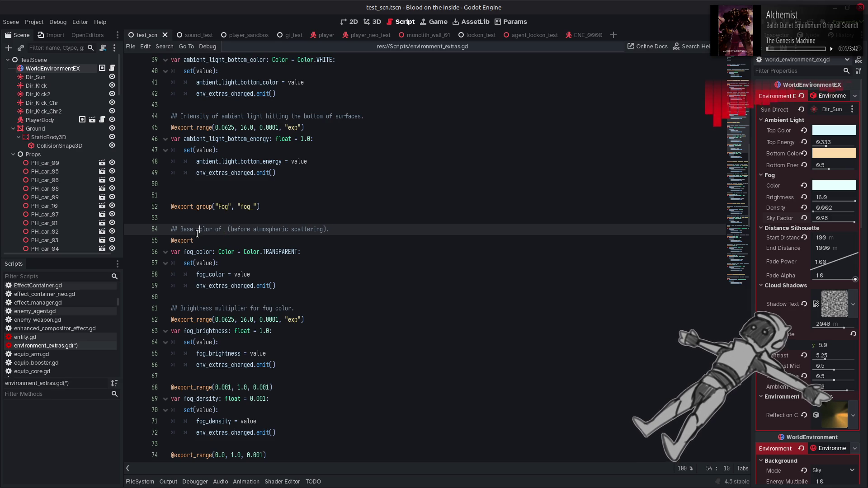
{"action": "key", "text": "BackSpace"}
{"action": "key", "text": "BackSpace"}
{"action": "key", "text": "BackSpace"}
{"action": "type", "text": "fog color"}
{"action": "key", "text": "BackSpace"}
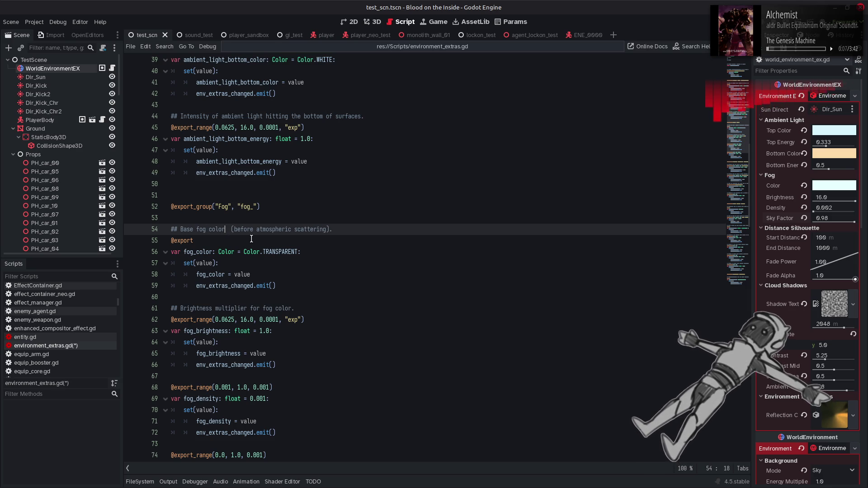
{"action": "key", "text": "BackSpace"}
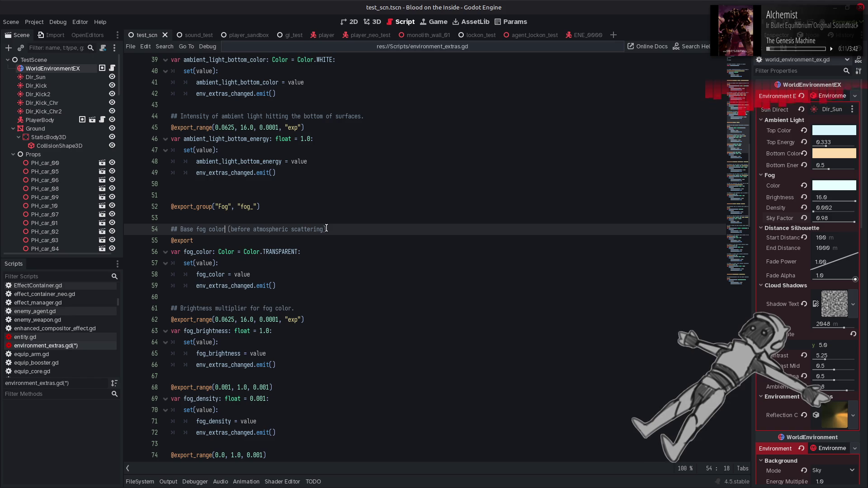
Append the '(before atmospheric scattering)' phrase to the fog_brightness comment.
{"action": "left_click_drag", "start_coordinate": [326, 229], "coordinate": [222, 231]}
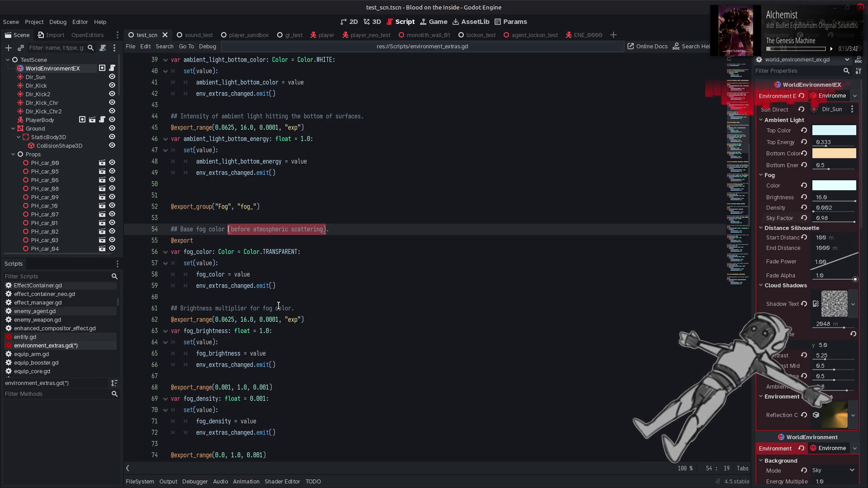
{"action": "left_click", "coordinate": [295, 309]}
{"action": "key", "text": "ctrl+v"}
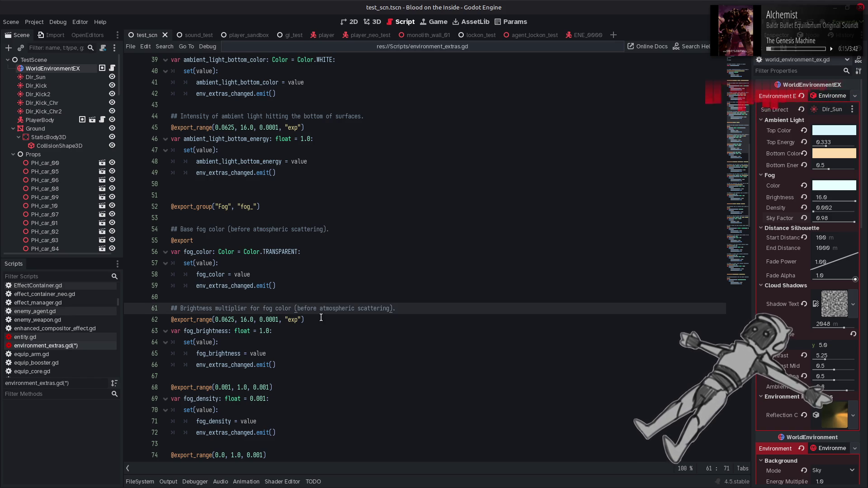
Save the script and add '## Density of fog.' above the fog_density export.
{"action": "scroll", "coordinate": [321, 315], "scroll_direction": "down", "scroll_amount": 2}
{"action": "key", "text": "ctrl+s"}
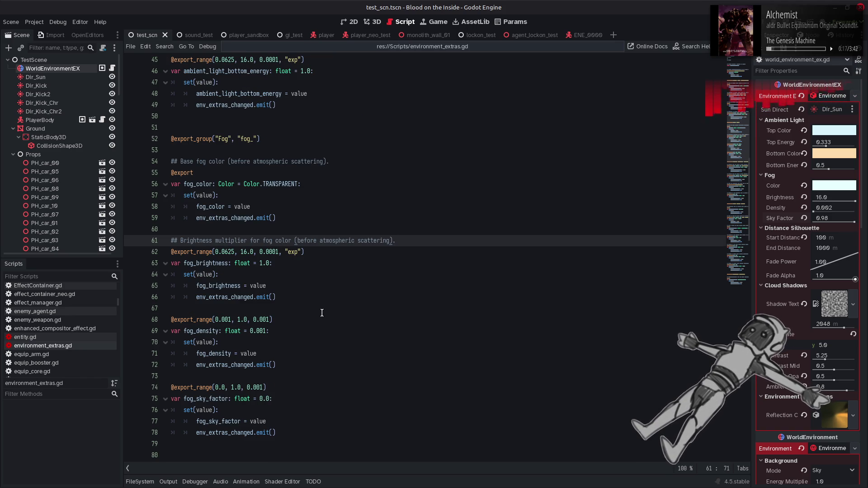
{"action": "scroll", "coordinate": [323, 314], "scroll_direction": "down", "scroll_amount": 1}
{"action": "left_click", "coordinate": [227, 275]}
{"action": "key", "text": "Return"}
{"action": "type", "text": "##"}
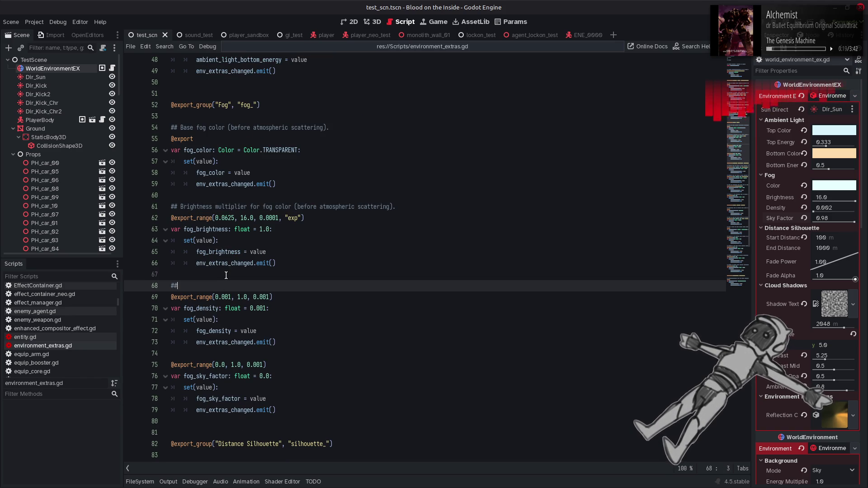
{"action": "type", "text": " Density of "}
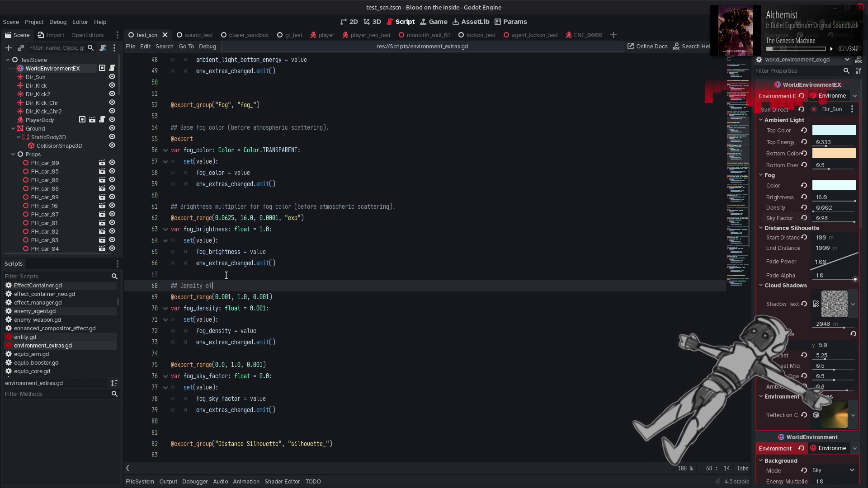
{"action": "type", "text": "fog."}
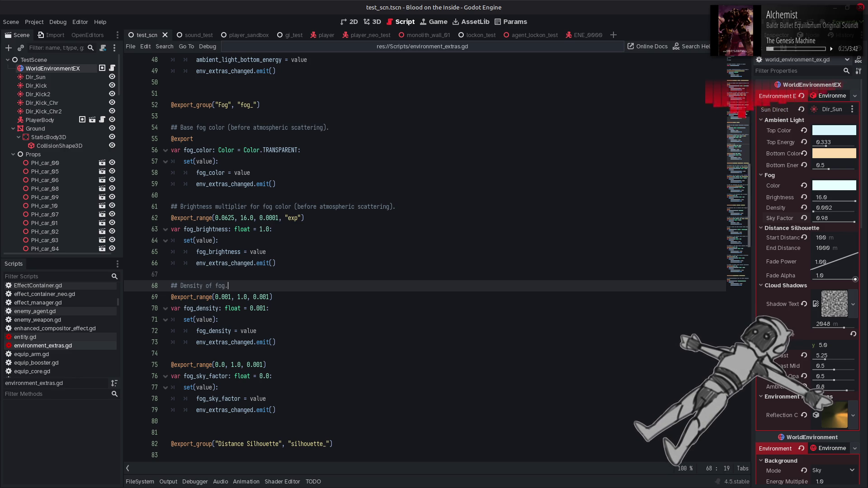
{"action": "scroll", "coordinate": [774, 355], "scroll_direction": "down", "scroll_amount": 5}
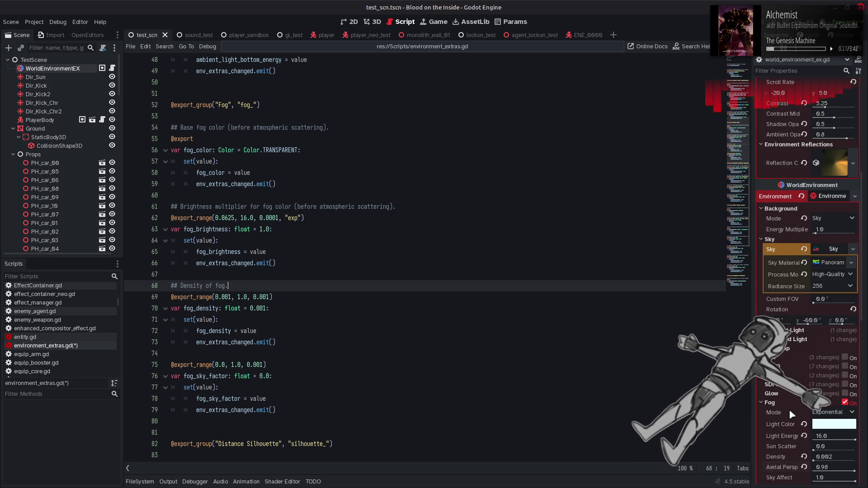
{"action": "scroll", "coordinate": [789, 409], "scroll_direction": "down", "scroll_amount": 4}
{"action": "mouse_move", "coordinate": [785, 359]}
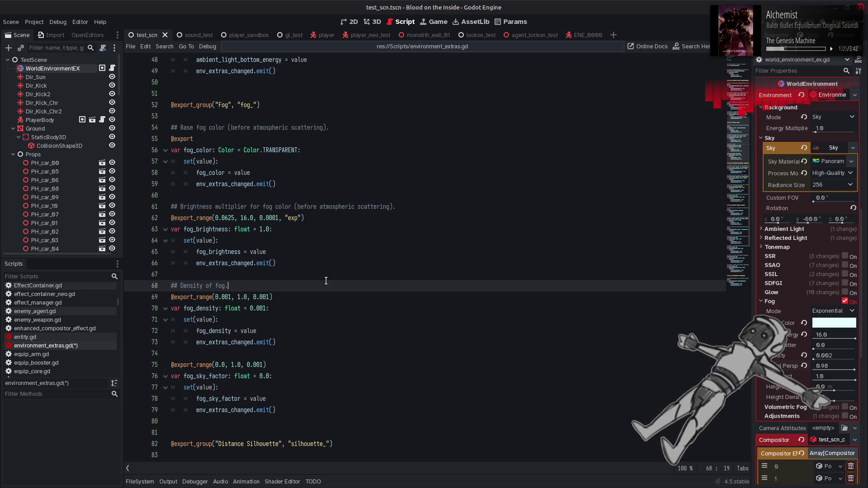
{"action": "scroll", "coordinate": [326, 281], "scroll_direction": "down", "scroll_amount": 1}
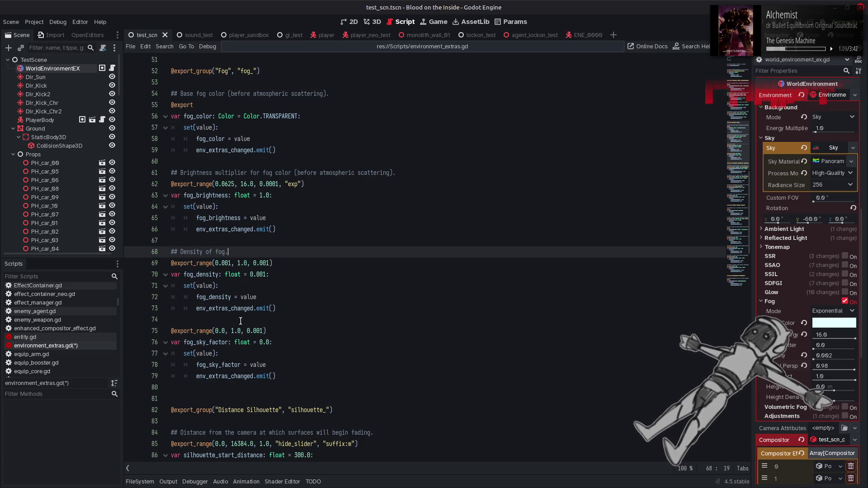
{"action": "left_click", "coordinate": [241, 320]}
{"action": "key", "text": "Return"}
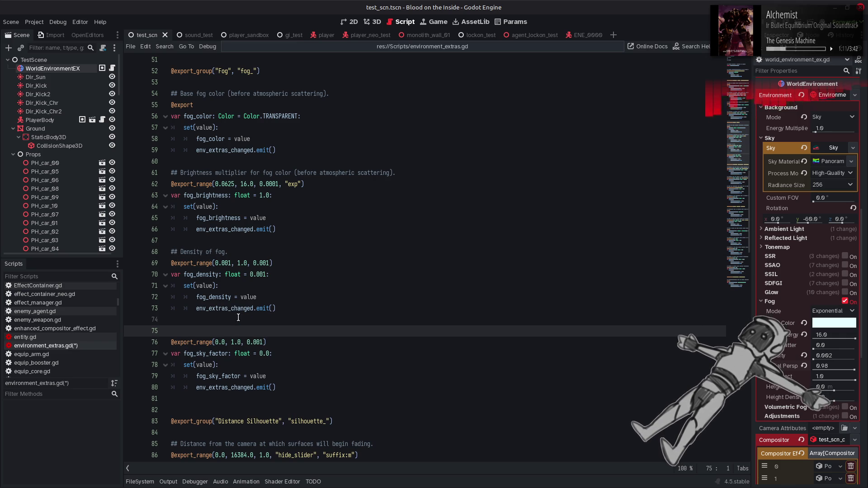
{"action": "type", "text": "##"}
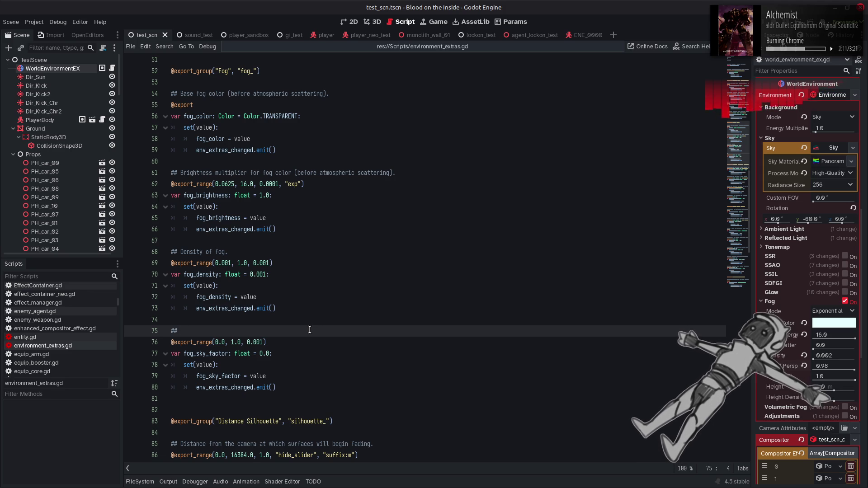
Write fog_sky_factor's comment 'Degree to which atmospheric scattering from the sky influences fog color.' and save.
{"action": "type", "text": "Degree"}
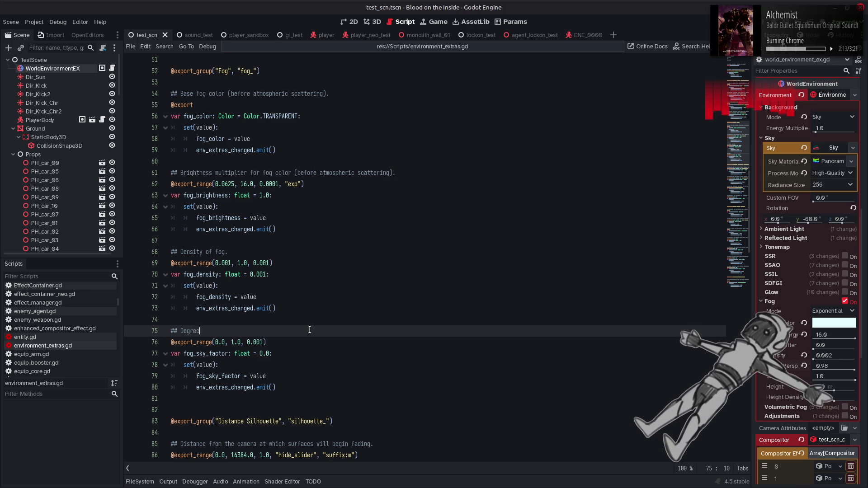
{"action": "type", "text": " to which"}
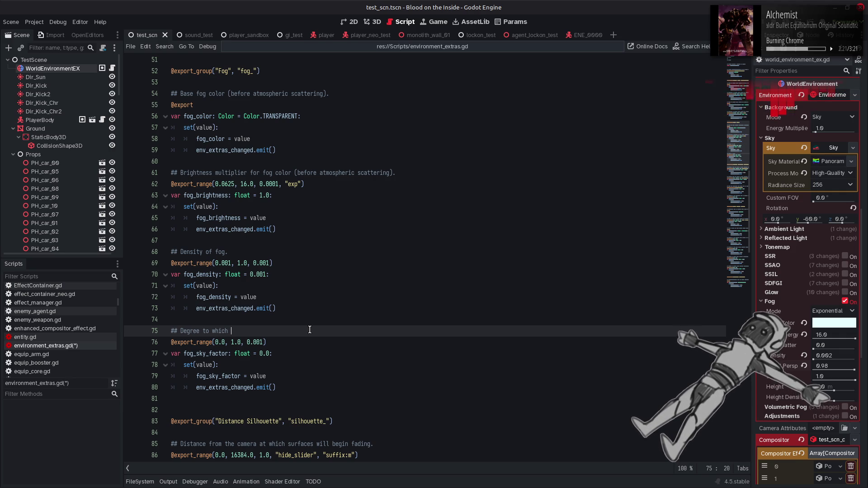
{"action": "type", "text": "atmosp"}
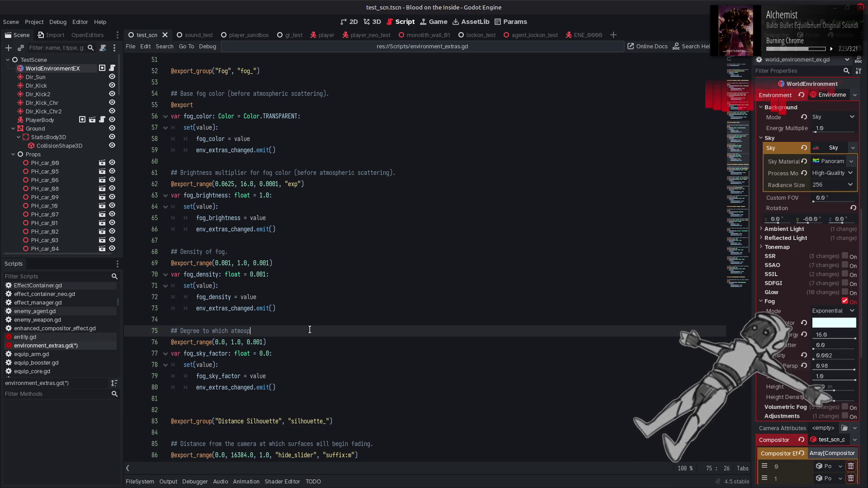
{"action": "type", "text": "heric scatt"}
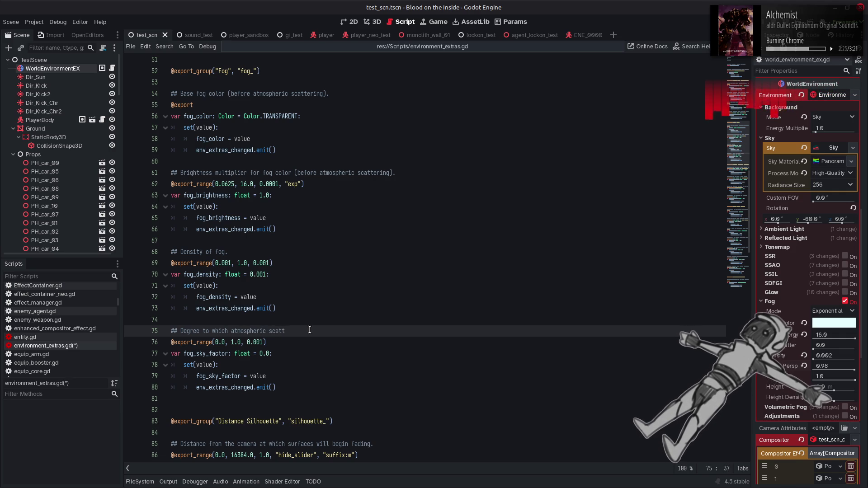
{"action": "type", "text": "ering f"}
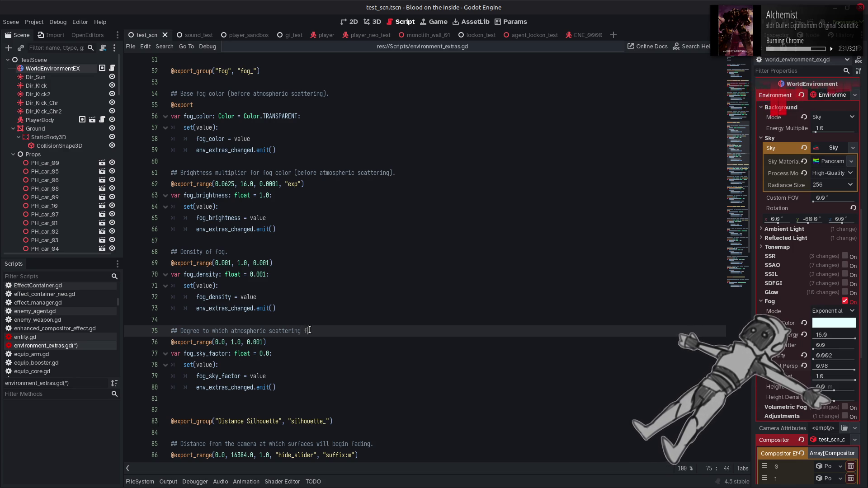
{"action": "type", "text": "rom the "}
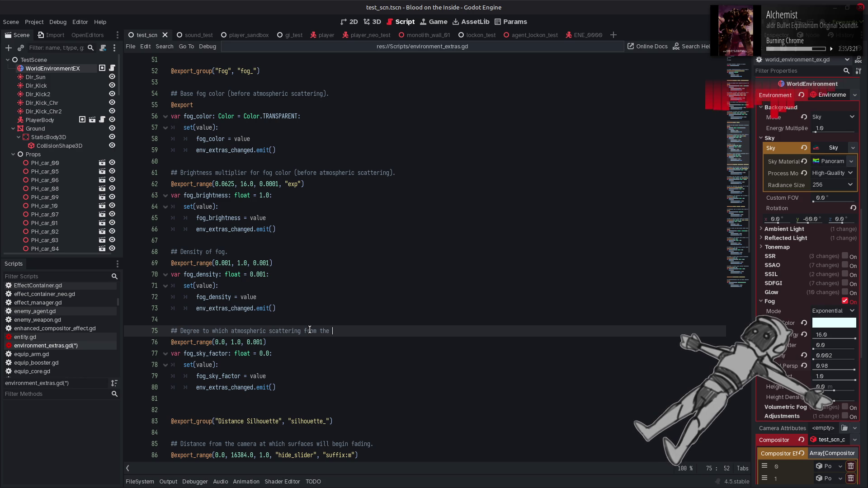
{"action": "type", "text": "sky"}
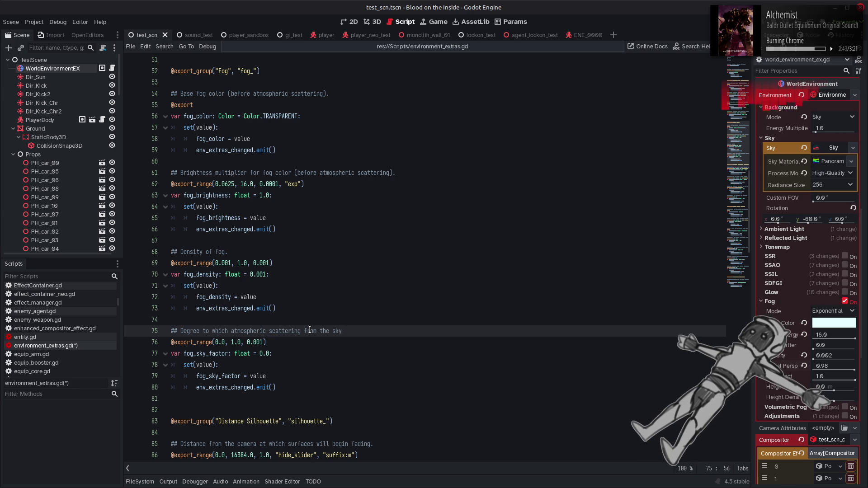
{"action": "type", "text": "influenc"}
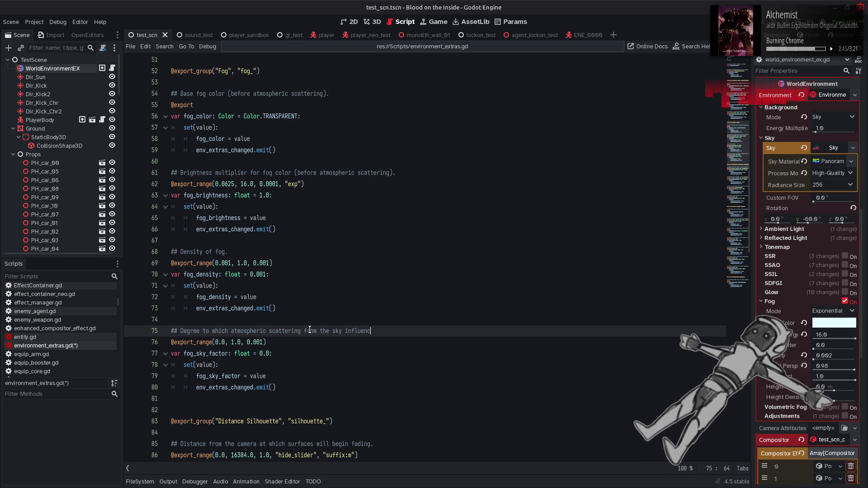
{"action": "type", "text": "es the fog color"}
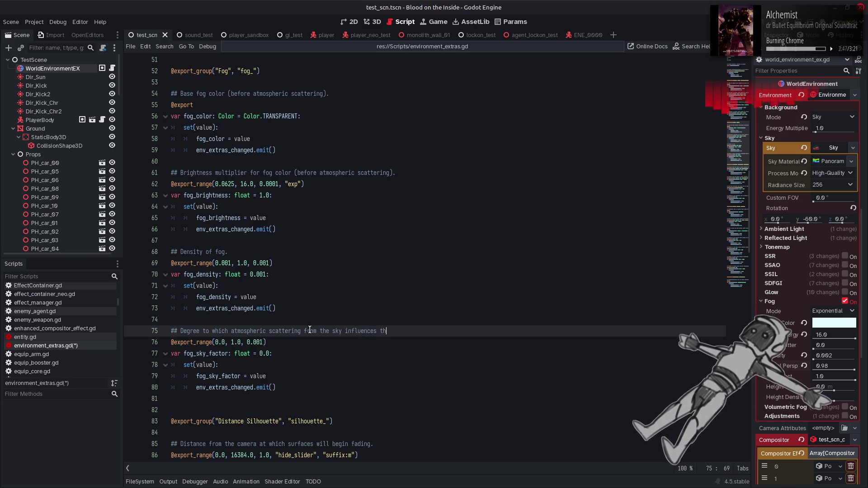
{"action": "type", "text": "."}
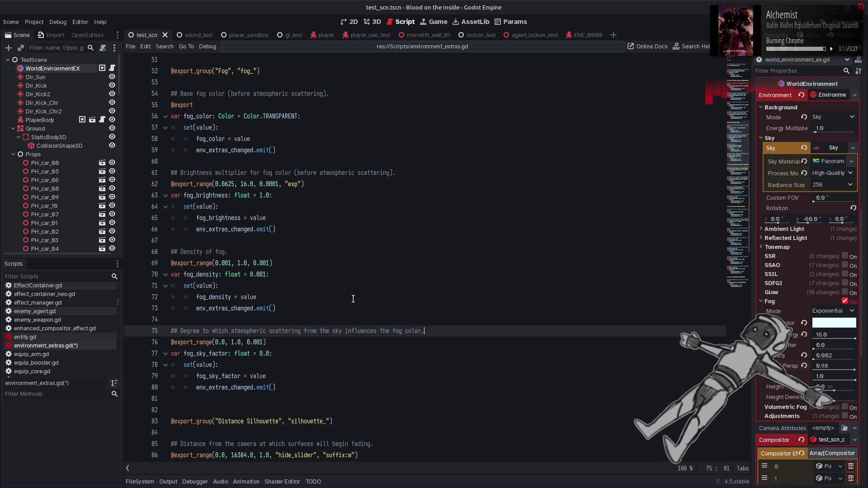
{"action": "key", "text": "BackSpace"}
{"action": "key", "text": "BackSpace"}
{"action": "key", "text": "BackSpace"}
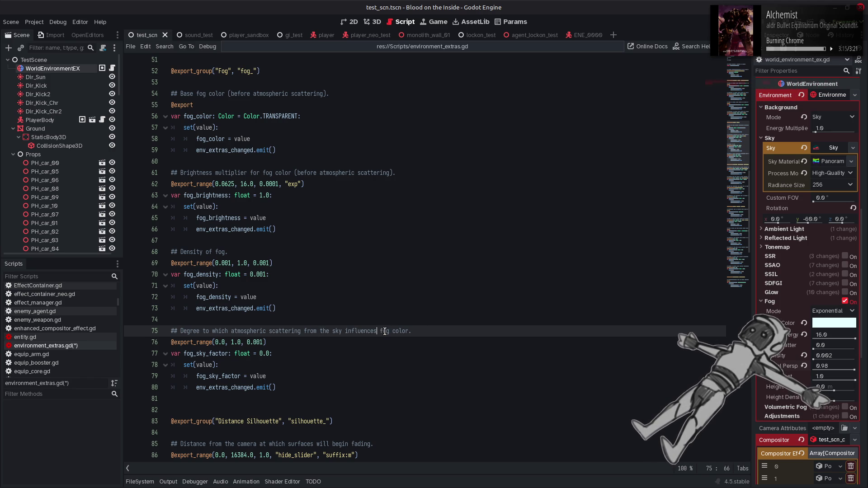
{"action": "key", "text": "ctrl+s"}
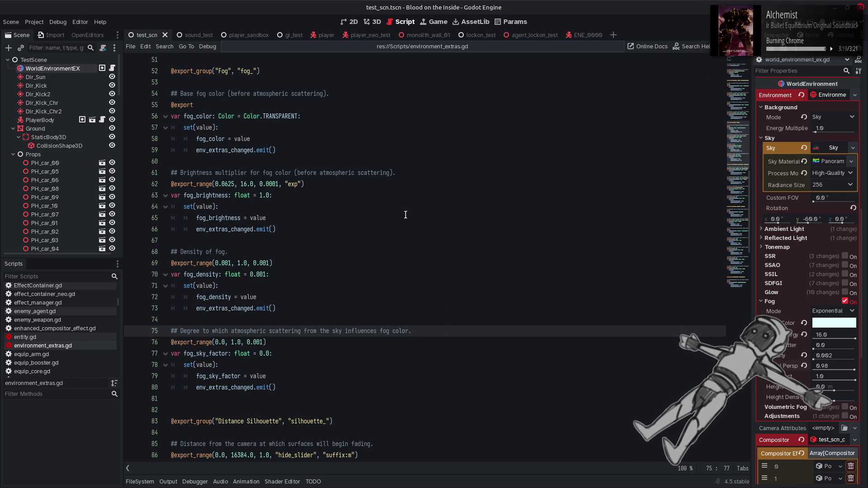
Switch from the script editor back to the 3D scene view.
{"action": "left_click", "coordinate": [74, 78]}
{"action": "left_click", "coordinate": [75, 69]}
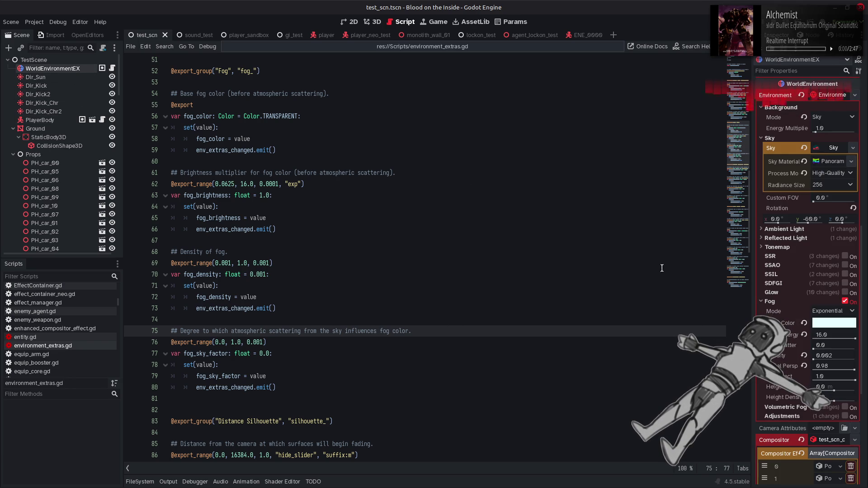
{"action": "key", "text": "ctrl+F2"}
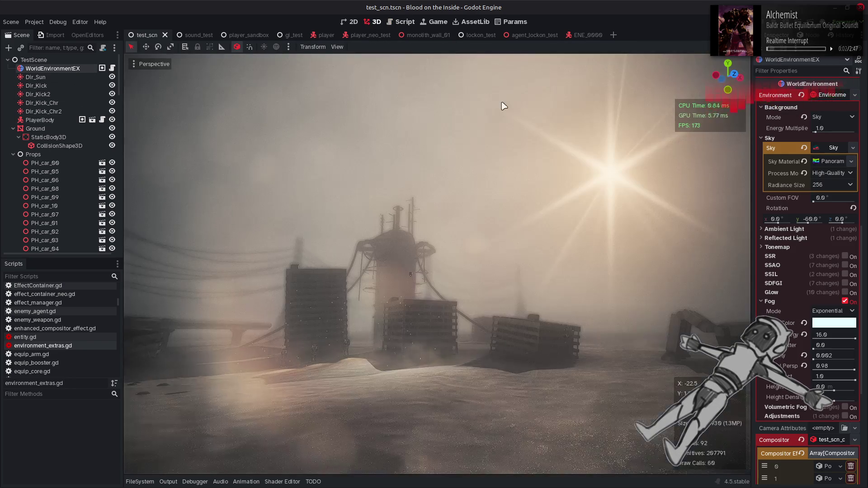
Toggle the Environment Fog checkbox off and on repeatedly to compare, leaving fog enabled.
{"action": "left_click", "coordinate": [845, 302]}
{"action": "left_click", "coordinate": [845, 302]}
{"action": "left_click", "coordinate": [845, 302]}
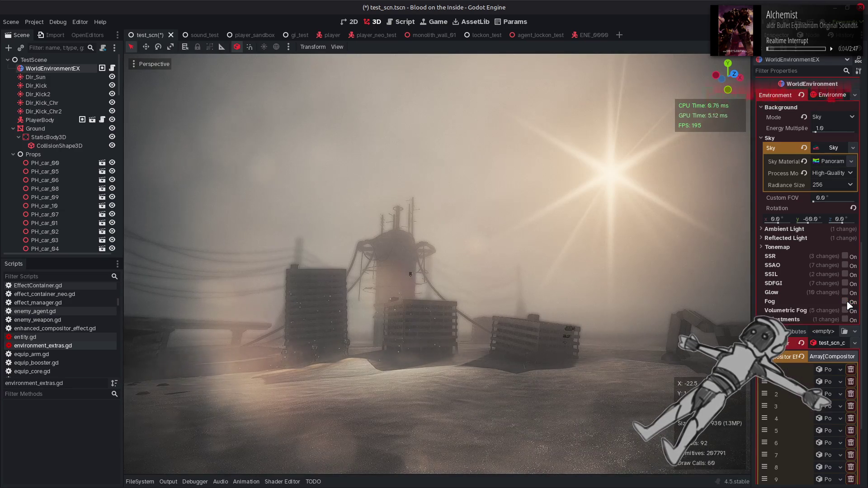
{"action": "left_click", "coordinate": [845, 302]}
{"action": "left_click", "coordinate": [846, 301]}
{"action": "left_click", "coordinate": [846, 302]}
{"action": "left_click", "coordinate": [846, 302]}
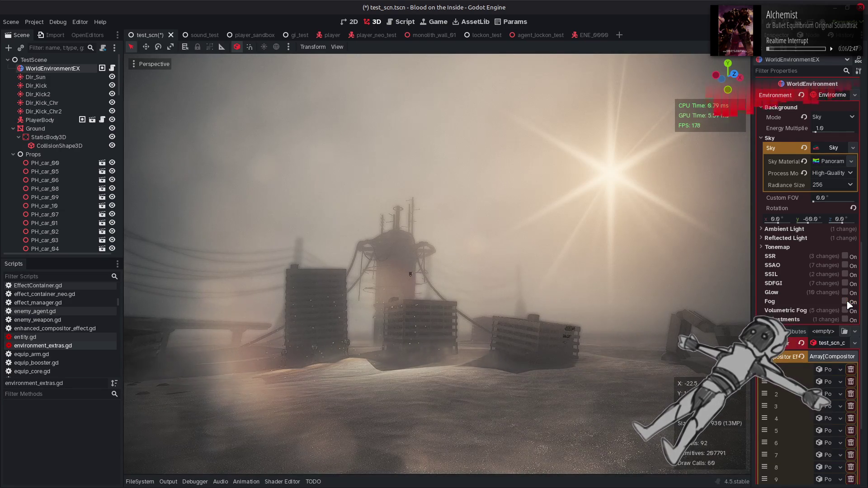
{"action": "left_click", "coordinate": [845, 301]}
{"action": "left_click", "coordinate": [846, 302]}
{"action": "left_click", "coordinate": [846, 302]}
{"action": "left_click", "coordinate": [846, 302]}
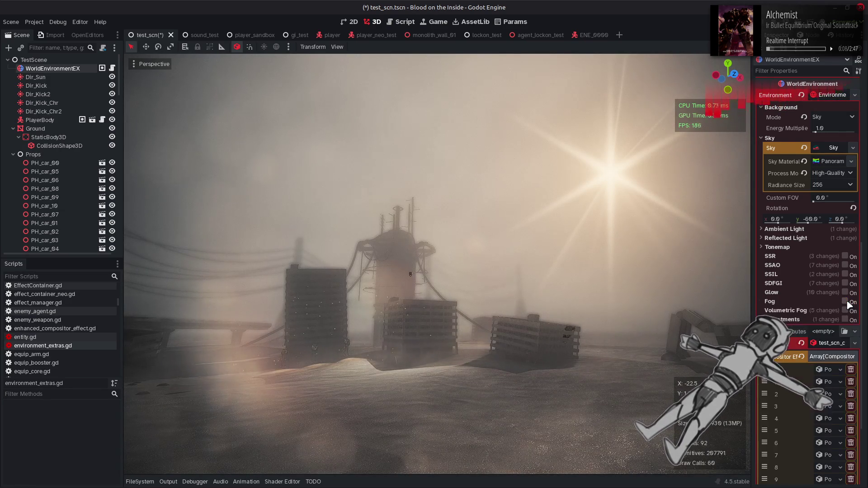
{"action": "left_click", "coordinate": [846, 301]}
{"action": "left_click", "coordinate": [846, 302]}
{"action": "left_click", "coordinate": [846, 302]}
{"action": "left_click", "coordinate": [846, 302]}
{"action": "left_click", "coordinate": [845, 302]}
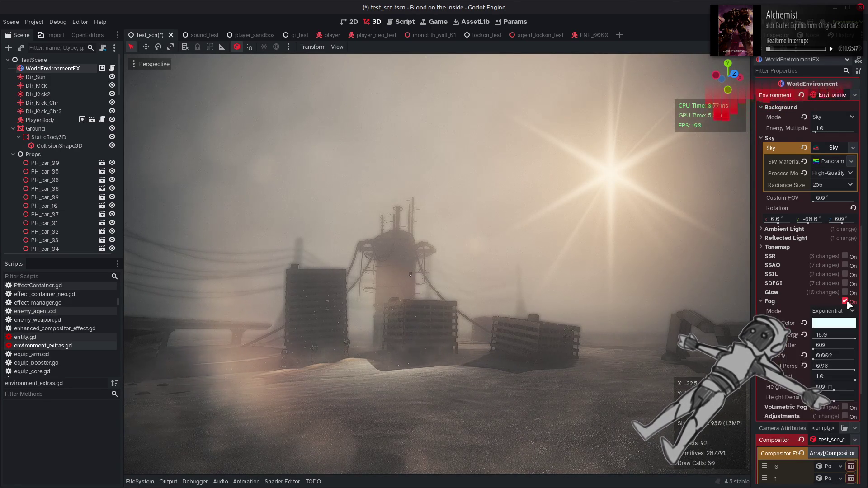
{"action": "left_click", "coordinate": [846, 302]}
{"action": "left_click", "coordinate": [846, 302]}
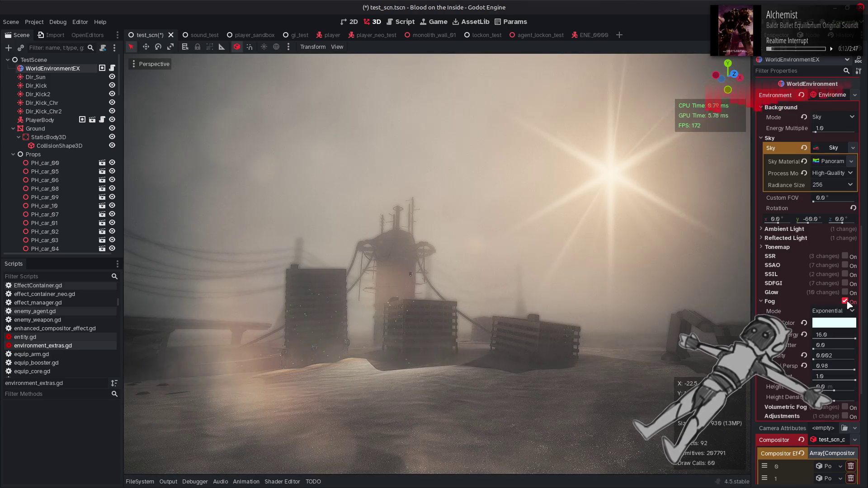